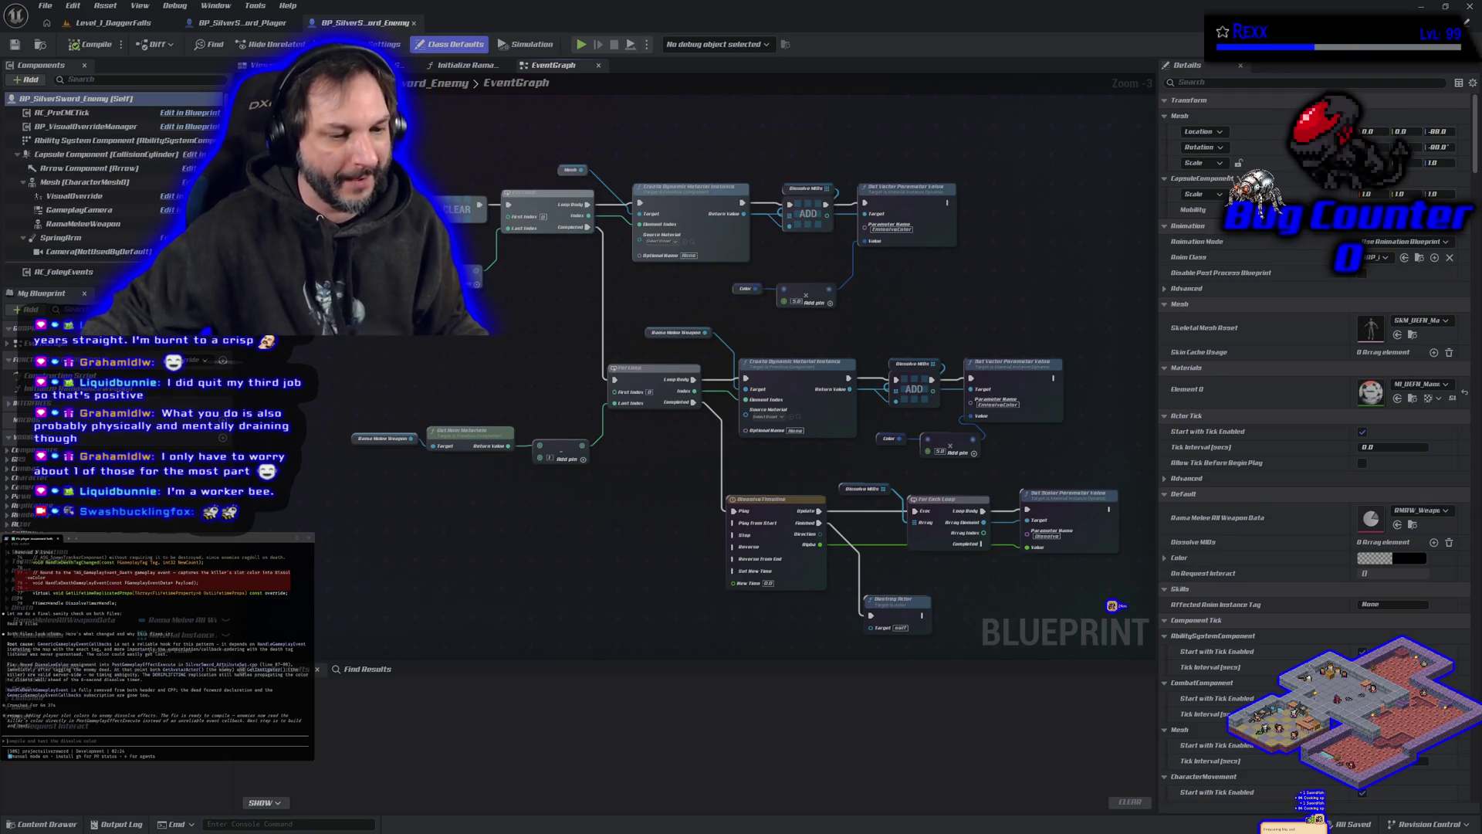
- Move the Mesh getter beside the first Create Dynamic Material Instance node and save BP_SilverSword_Enemy
{"action": "mouse_move", "coordinate": [539, 526]}
{"action": "left_mouse_down"}
{"action": "mouse_move", "coordinate": [490, 473]}
{"action": "mouse_move", "coordinate": [525, 512]}
{"action": "mouse_move", "coordinate": [613, 519]}
{"action": "mouse_move", "coordinate": [556, 541]}
{"action": "mouse_move", "coordinate": [536, 530]}
{"action": "left_mouse_up"}
{"action": "left_click_drag", "start_coordinate": [558, 167], "coordinate": [600, 216]}
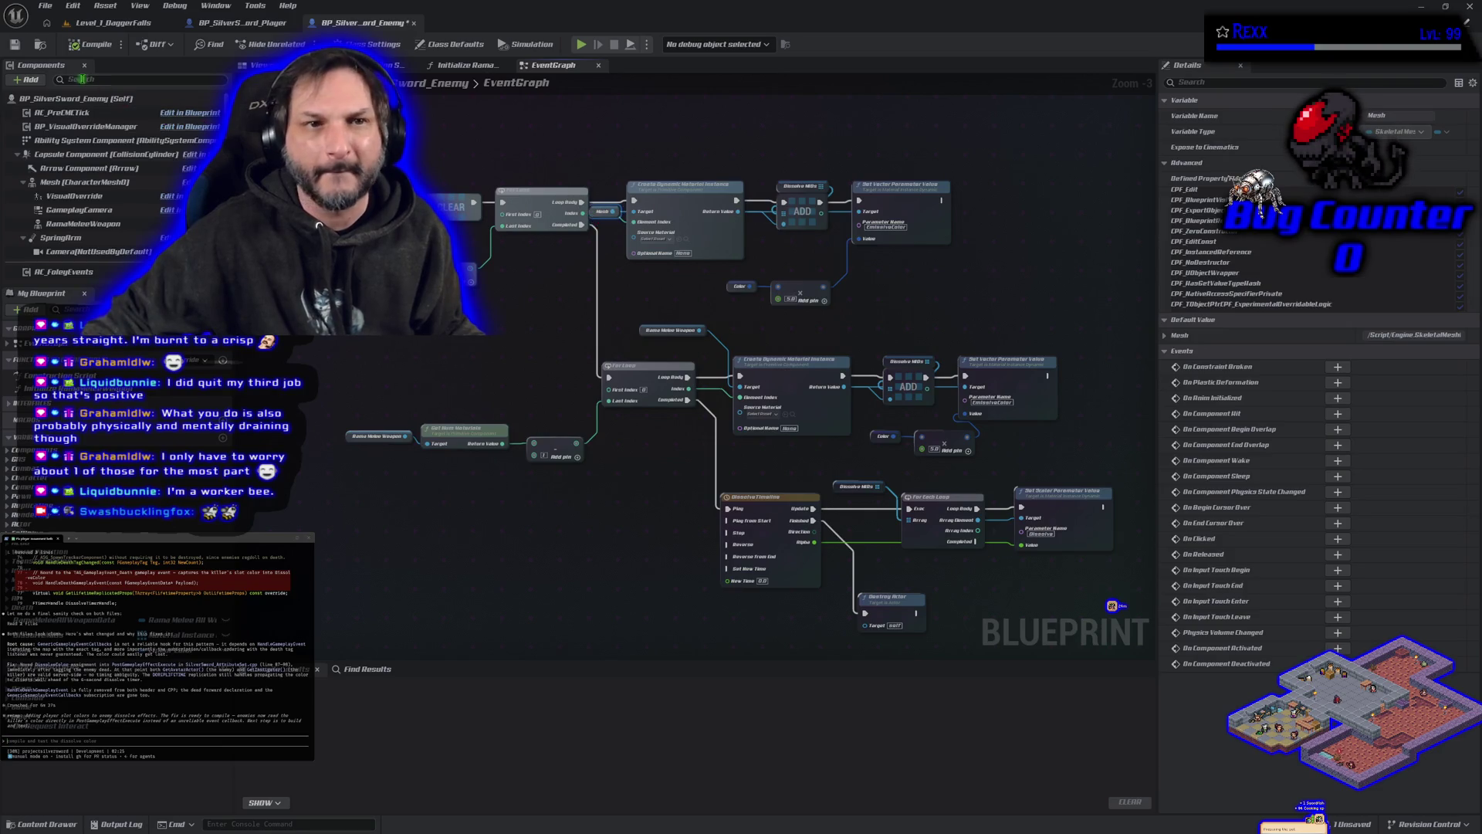
{"action": "left_click", "coordinate": [14, 46]}
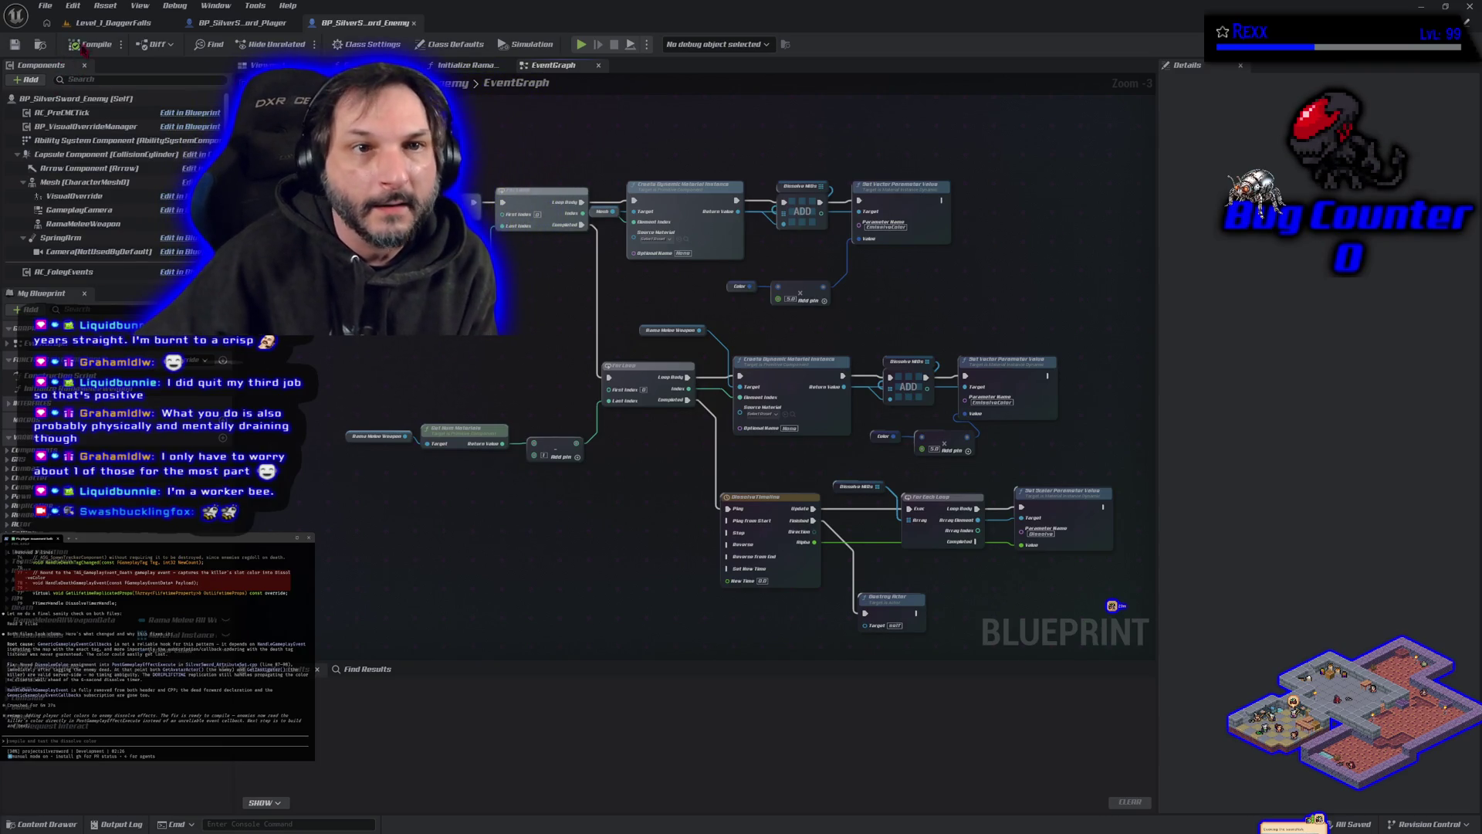
- Start a play-test of Level_1_DaggerFalls and run the character toward an approaching enemy
{"action": "left_click", "coordinate": [105, 23]}
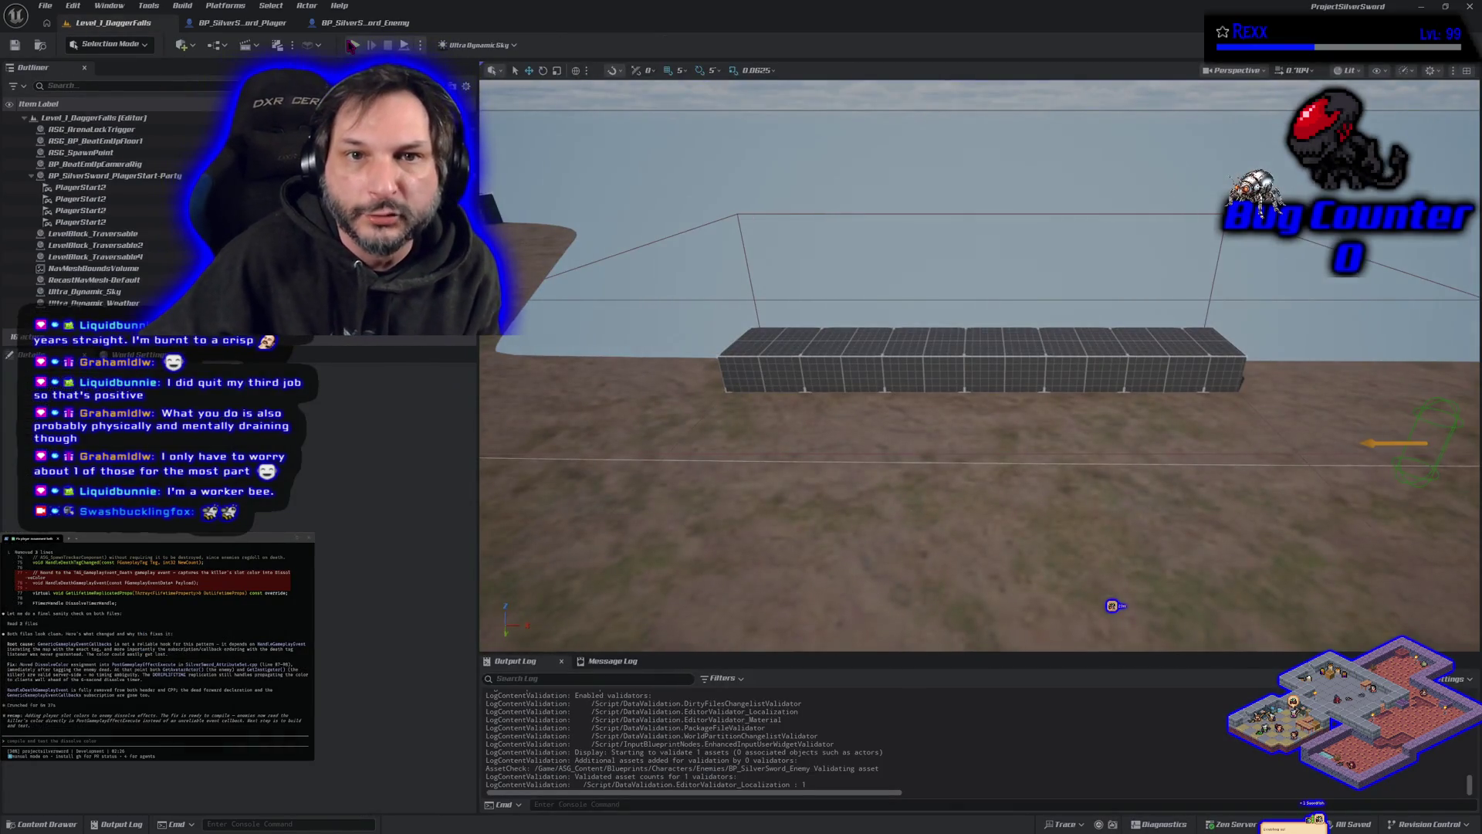
{"action": "key", "text": "alt+p"}
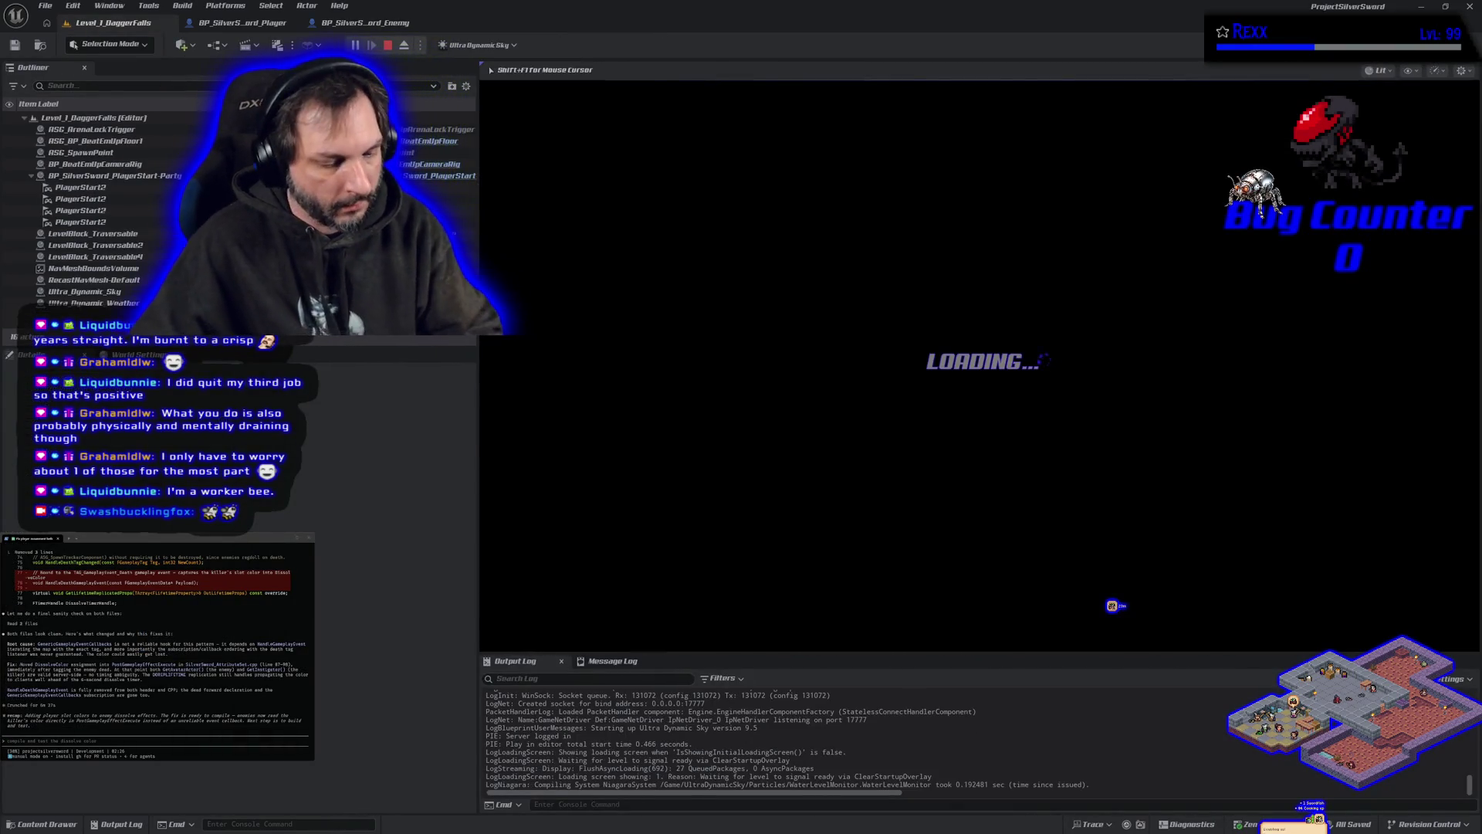
{"action": "key", "text": "w"}
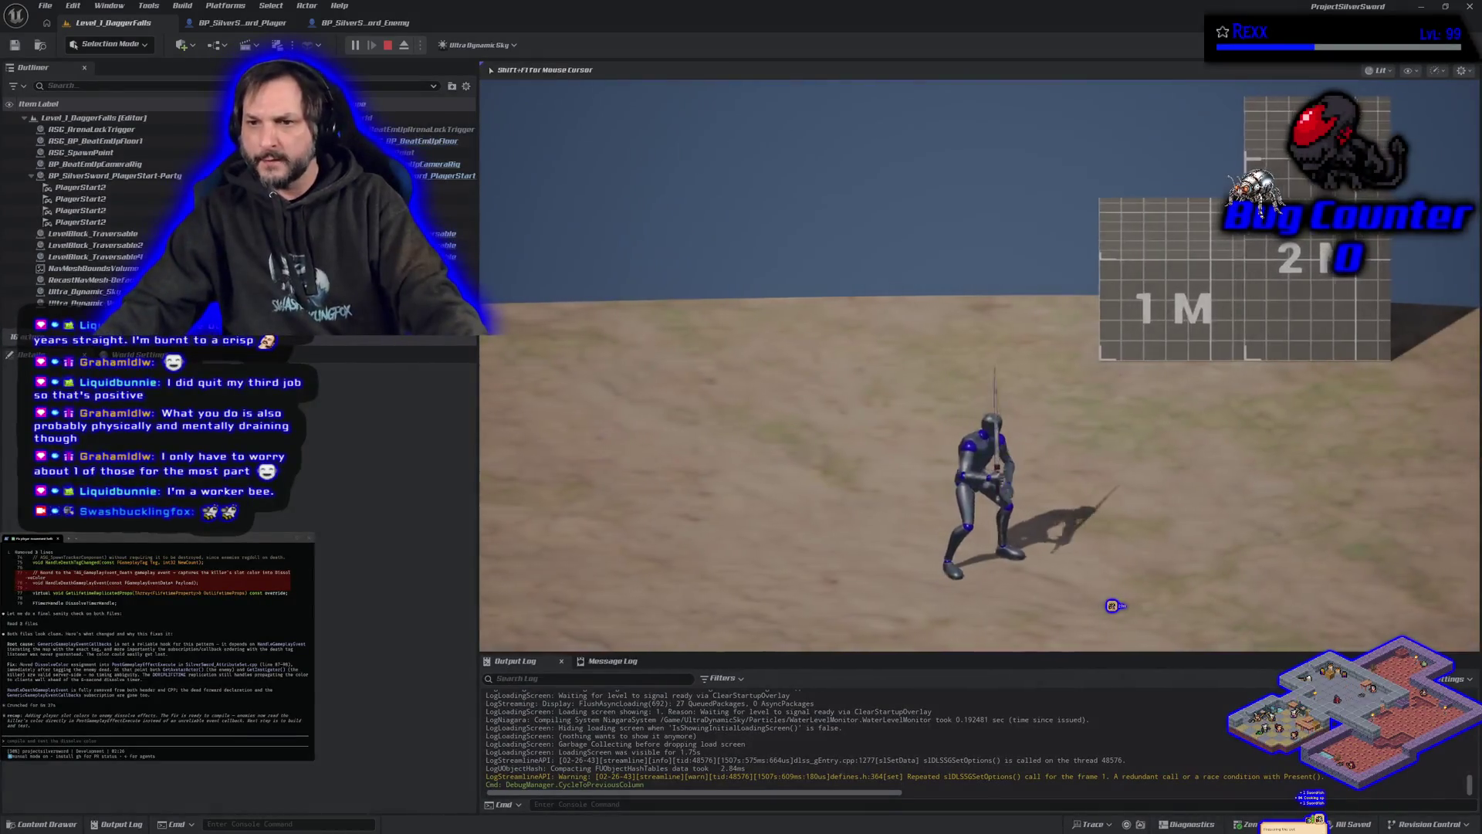
{"action": "key", "text": "Left"}
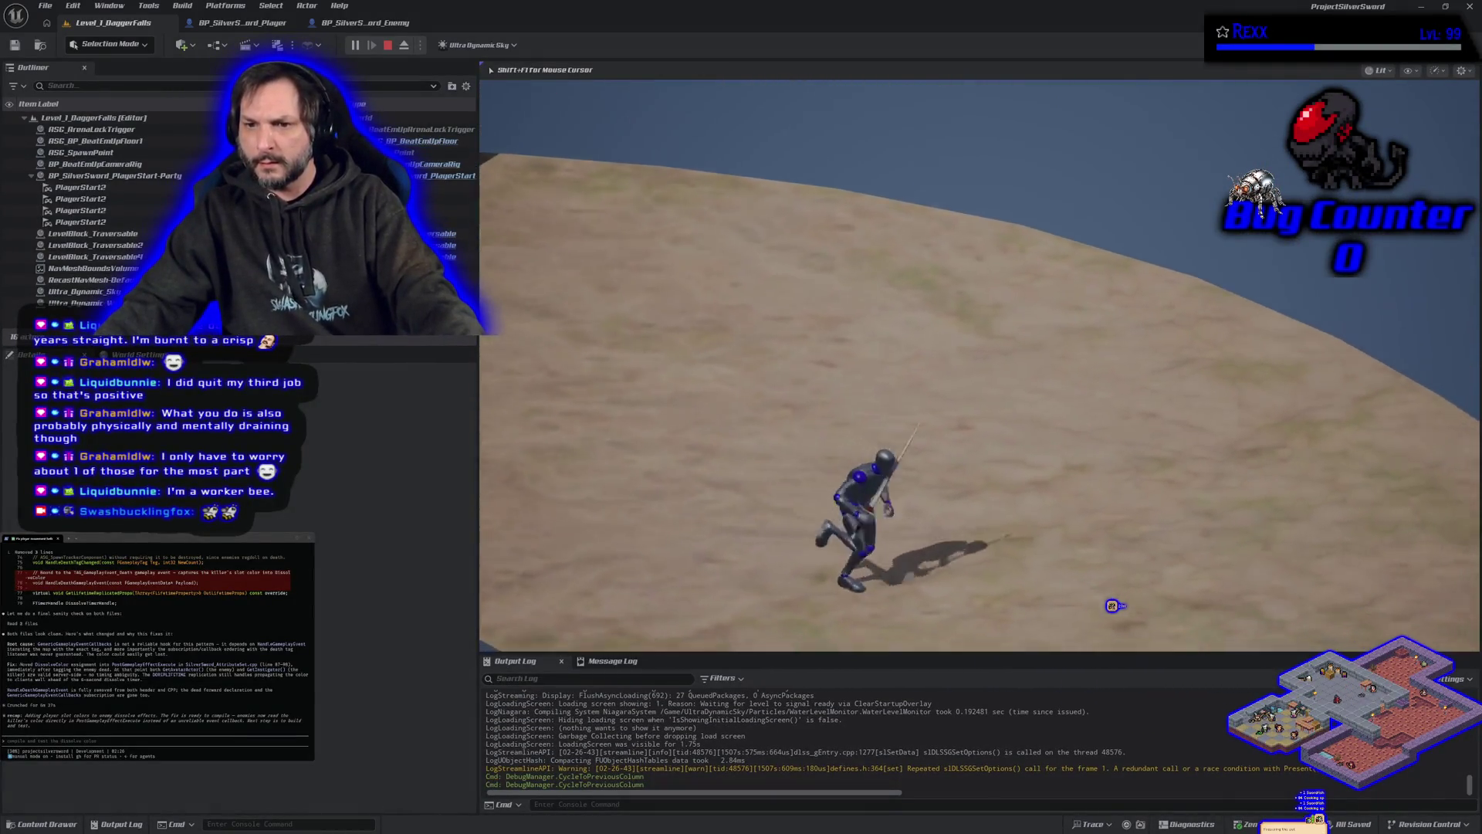
{"action": "key", "text": "d"}
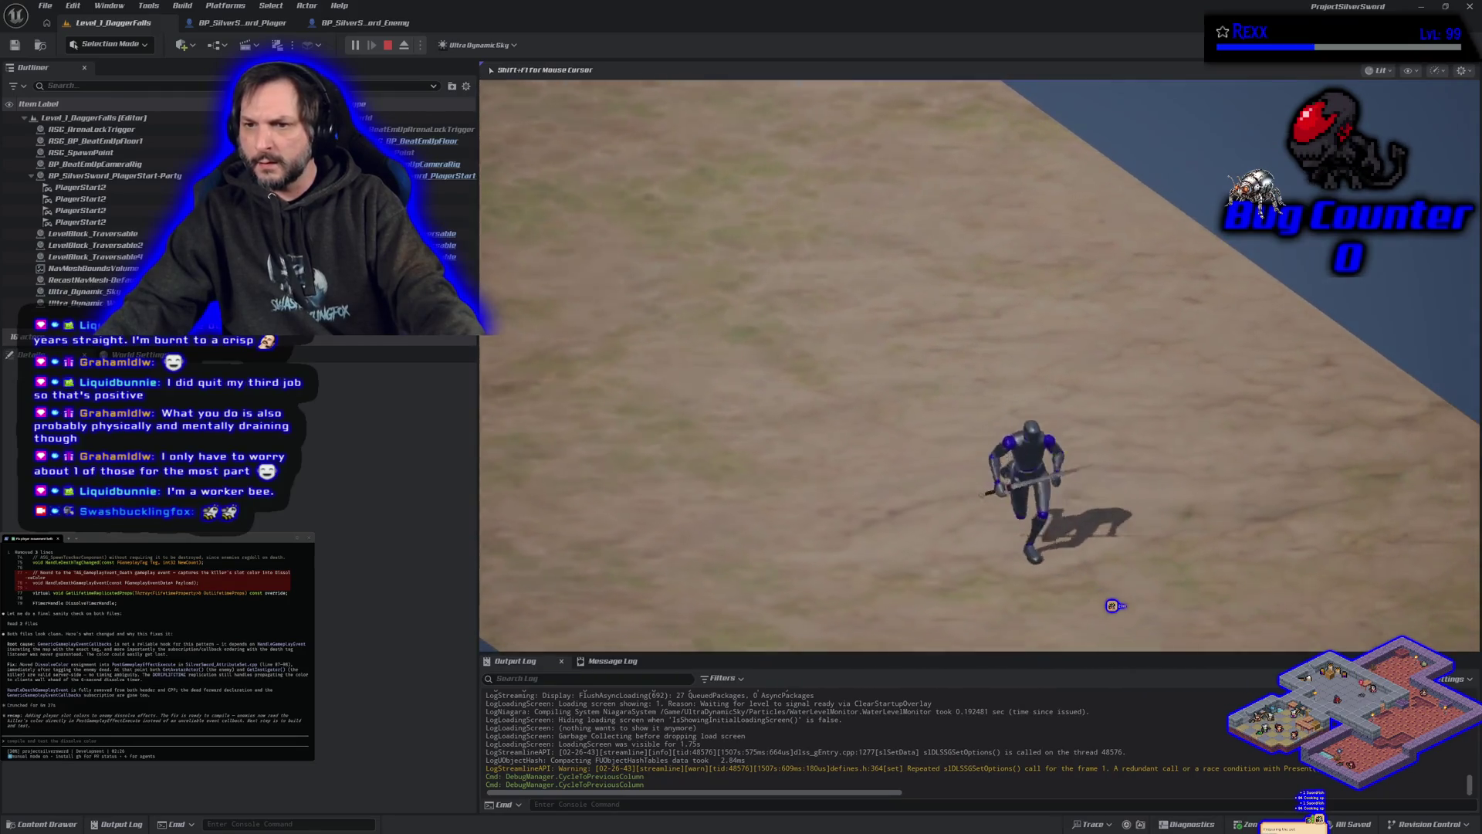
{"action": "key", "text": "w"}
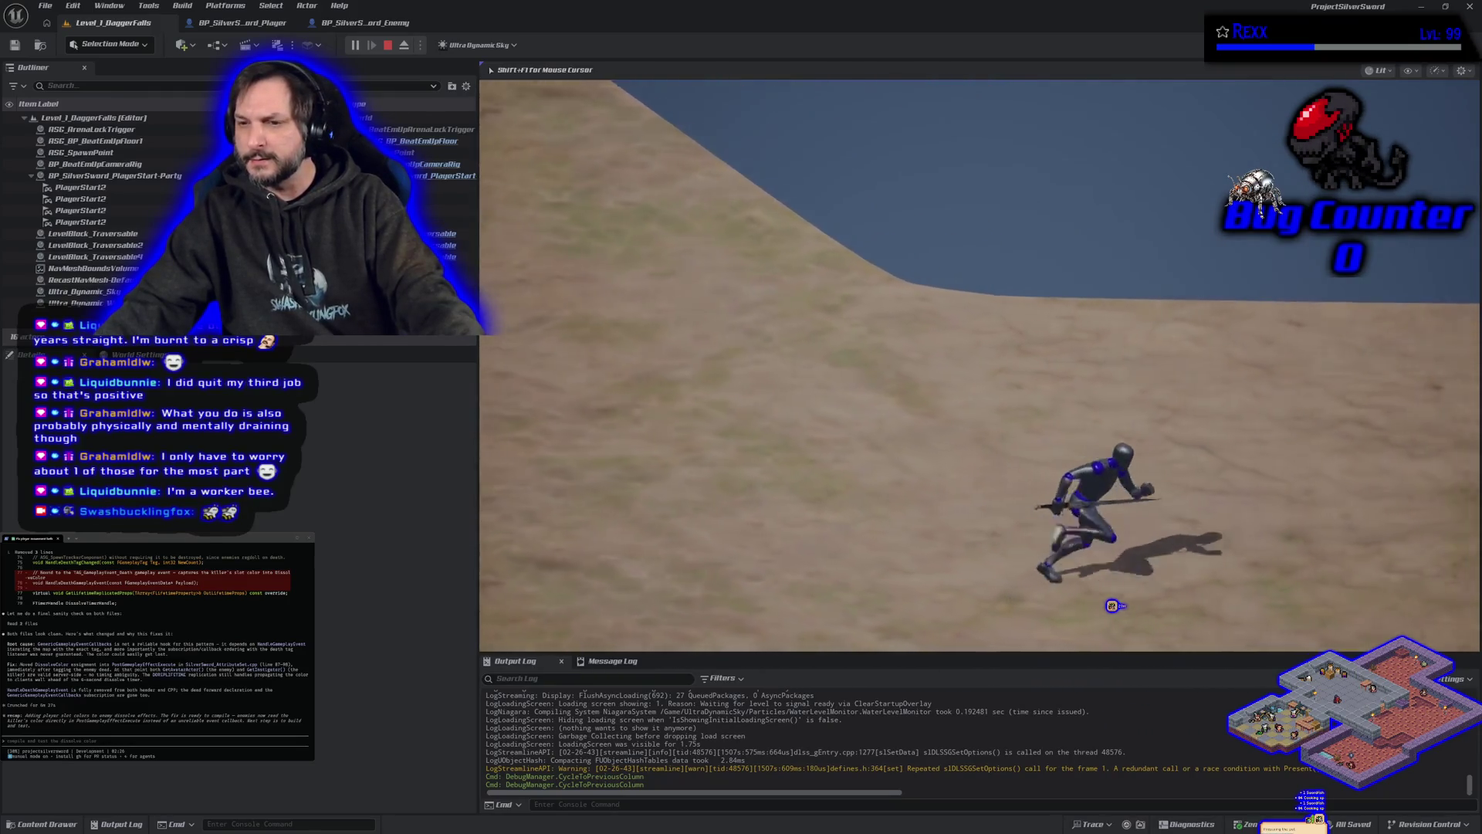
{"action": "key", "text": "a"}
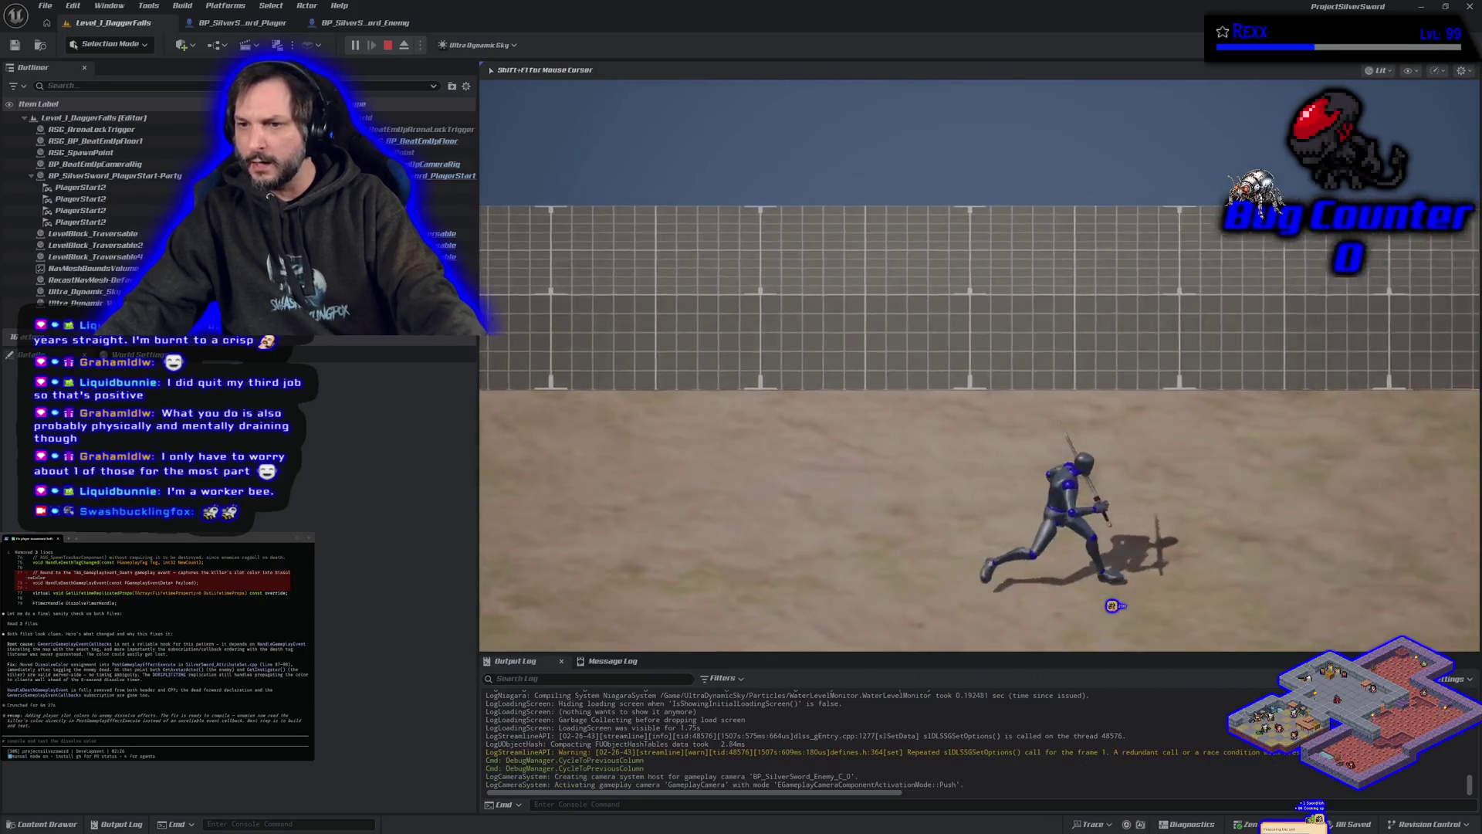
{"action": "key", "text": "d"}
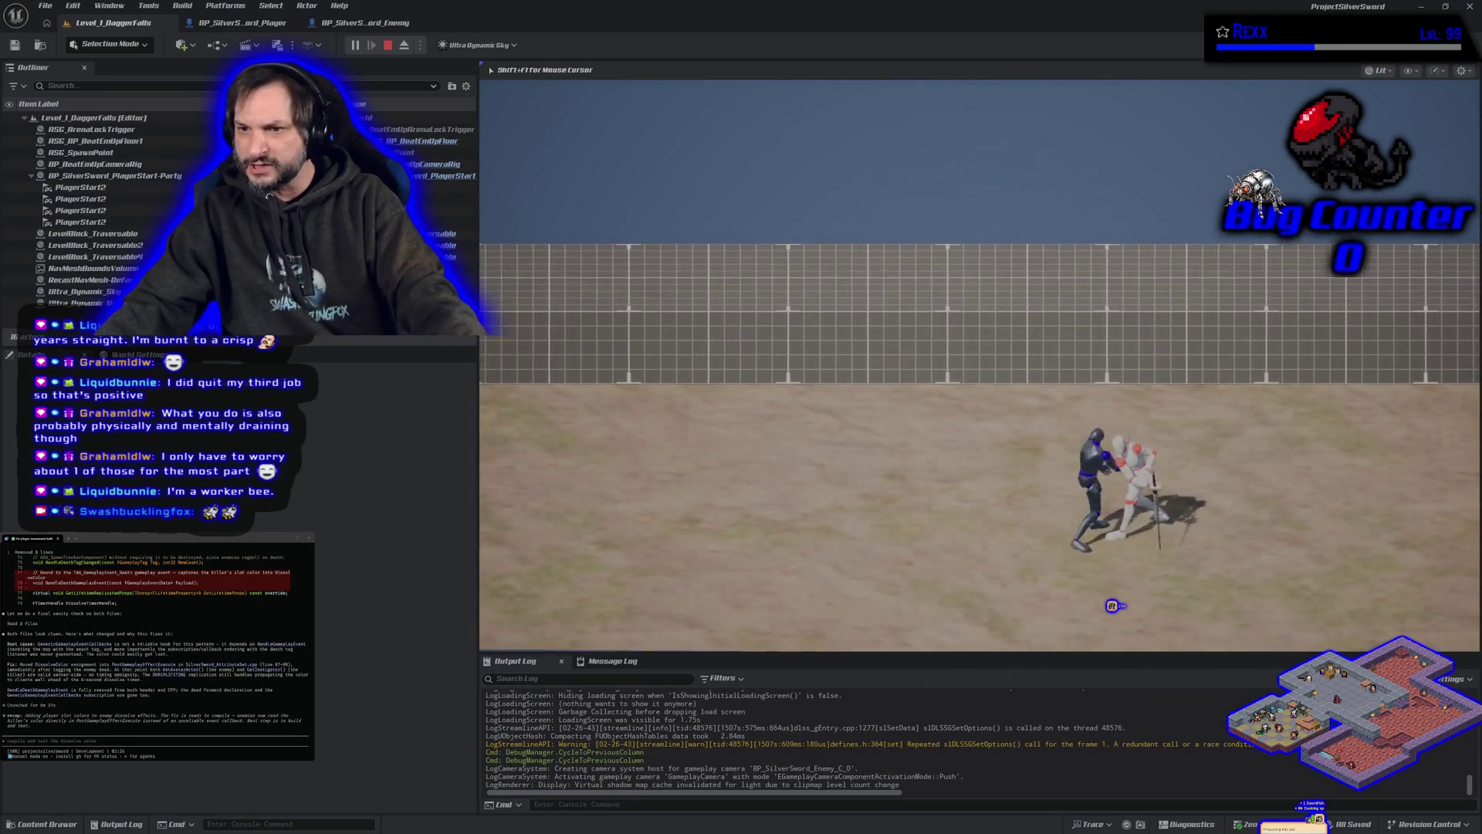
- Kill the enemy, run on toward the next one, then end the play-test
{"action": "left_click", "coordinate": [1112, 606]}
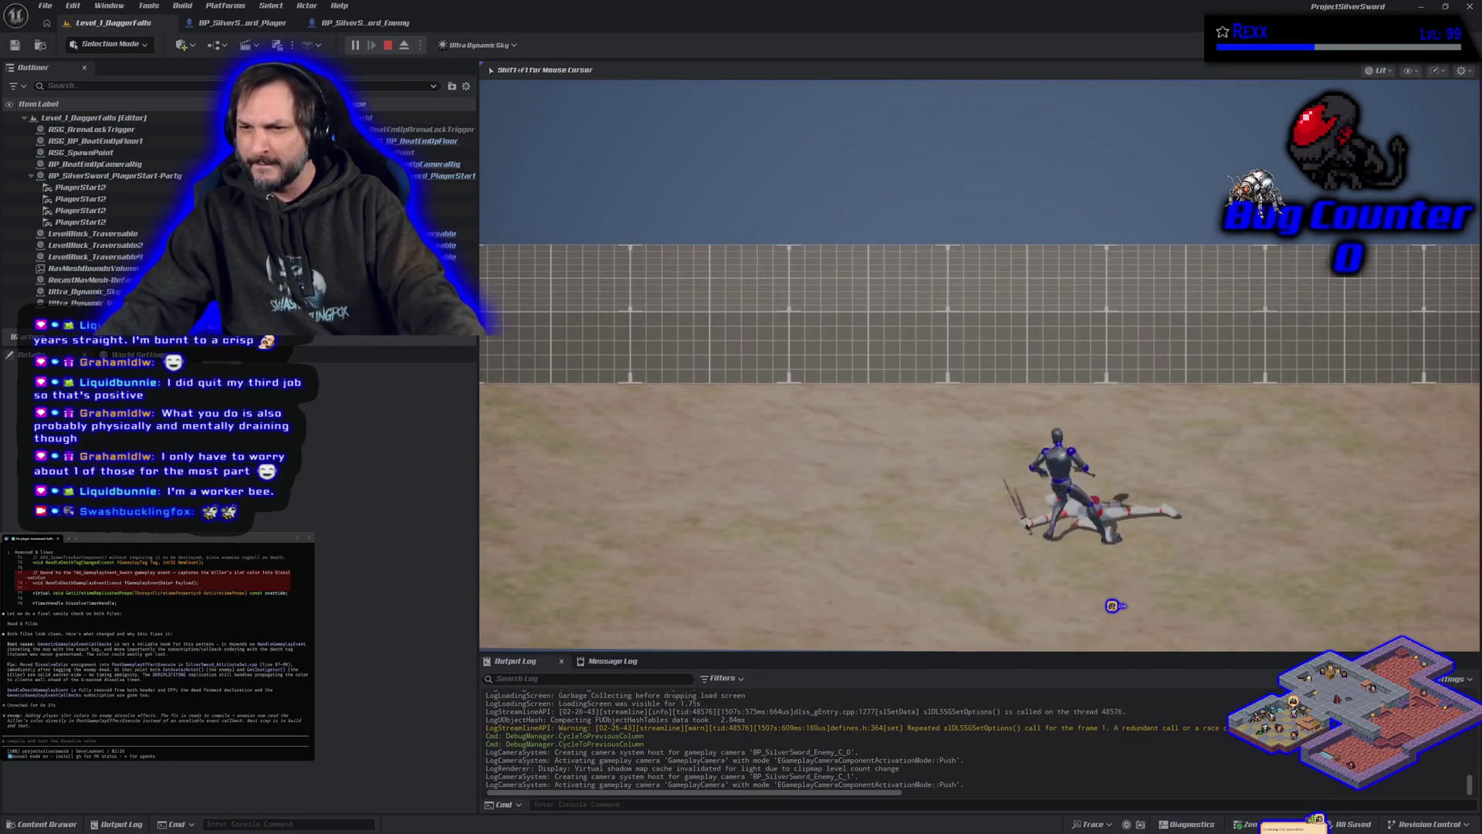
{"action": "key", "text": "a"}
{"action": "key", "text": "w"}
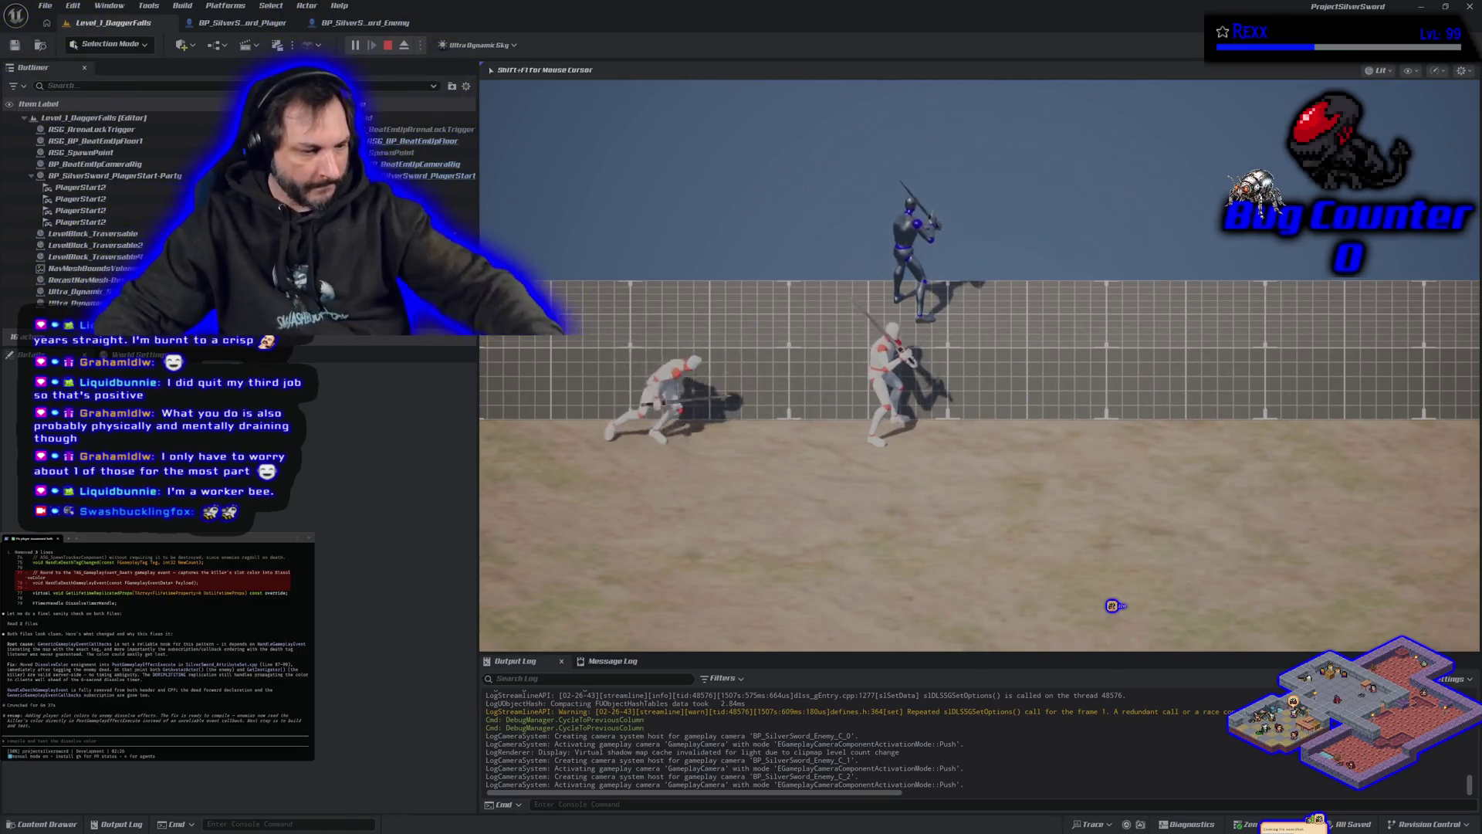
{"action": "key", "text": "Escape"}
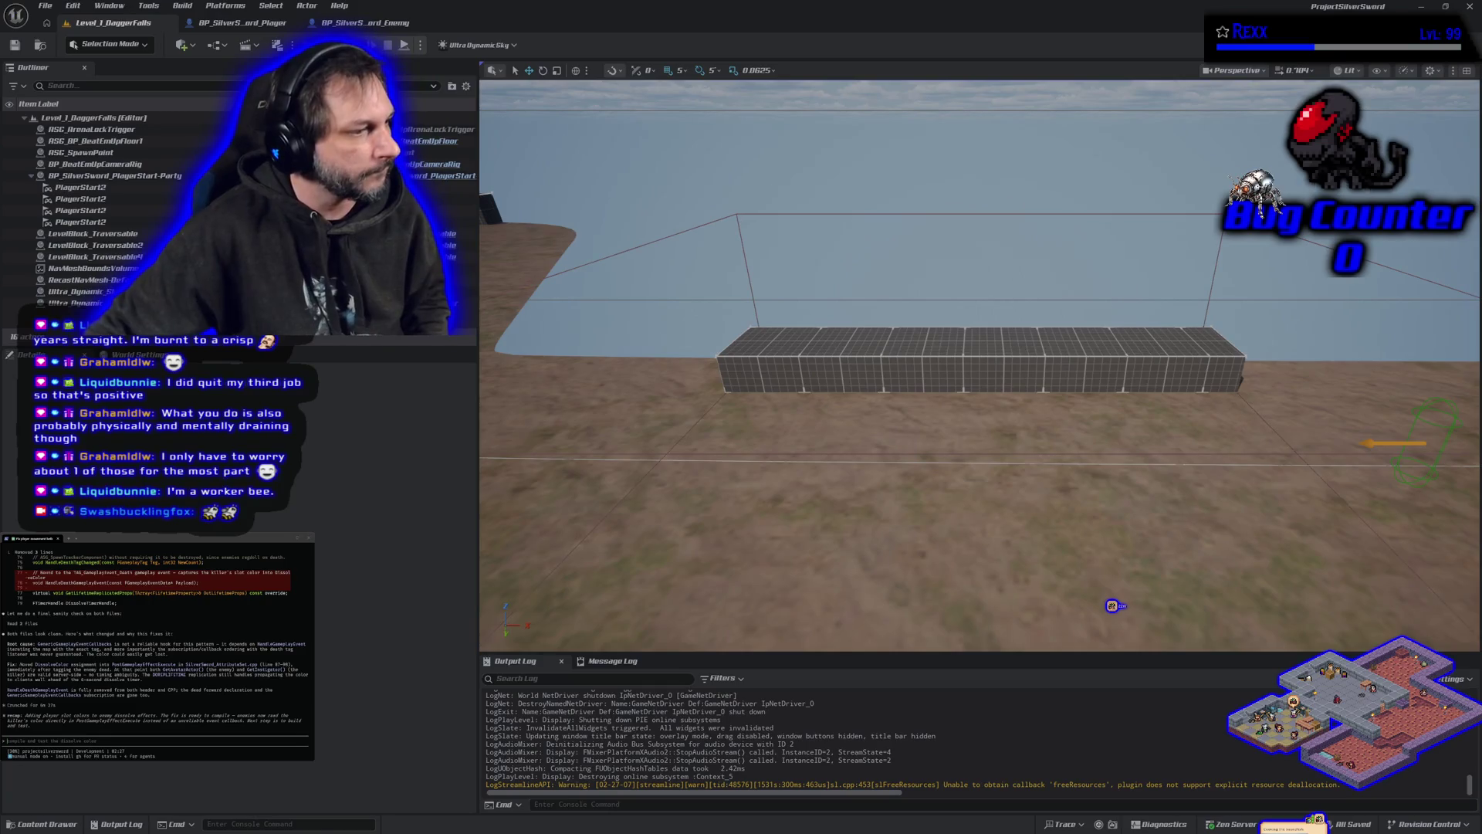
- Tell the terminal assistant 'still white' and return to the BP_SilverSword_Enemy event graph
{"action": "type", "text": "s"}
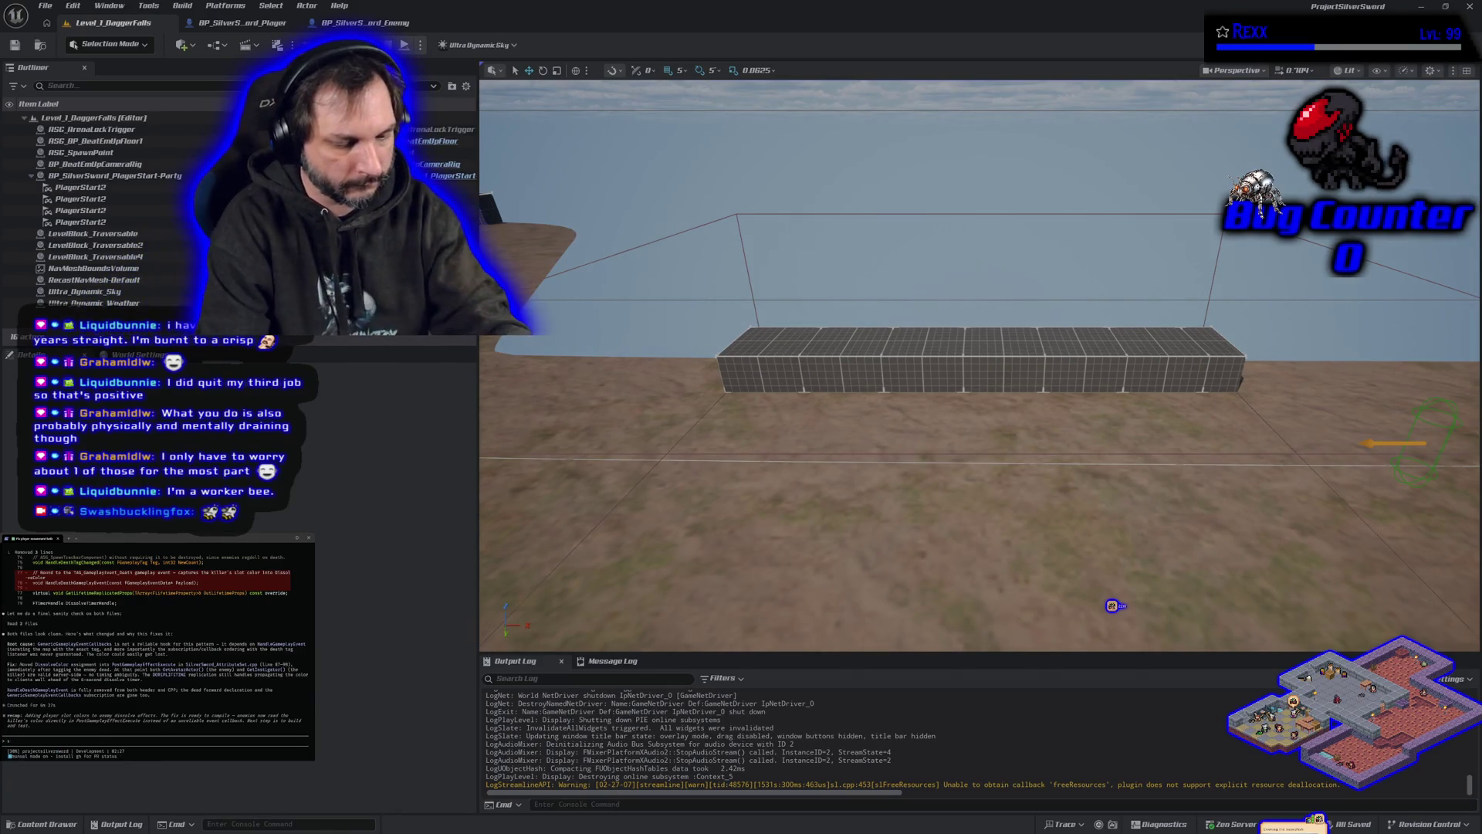
{"action": "type", "text": "till white"}
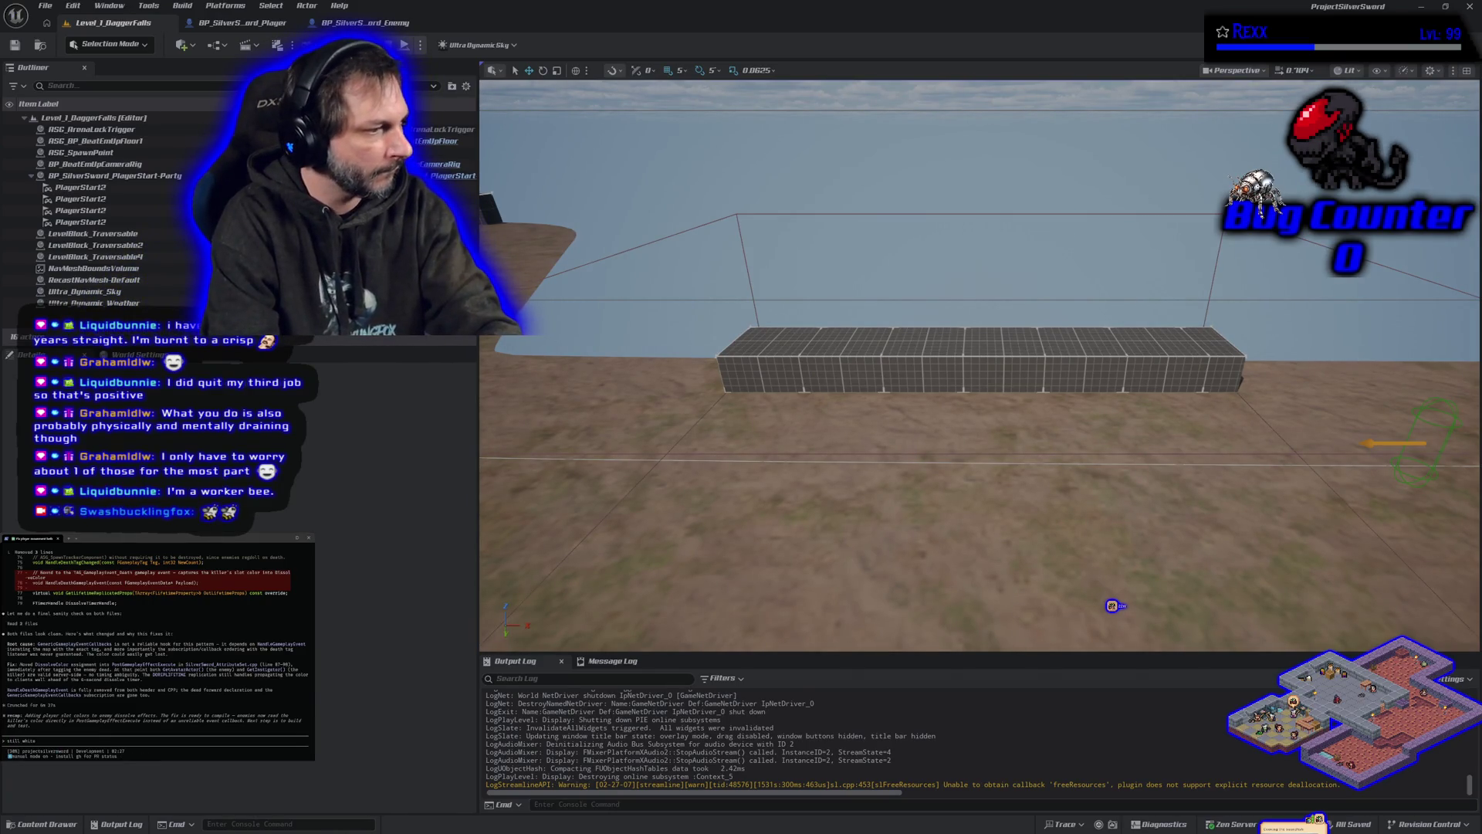
{"action": "key", "text": "Return"}
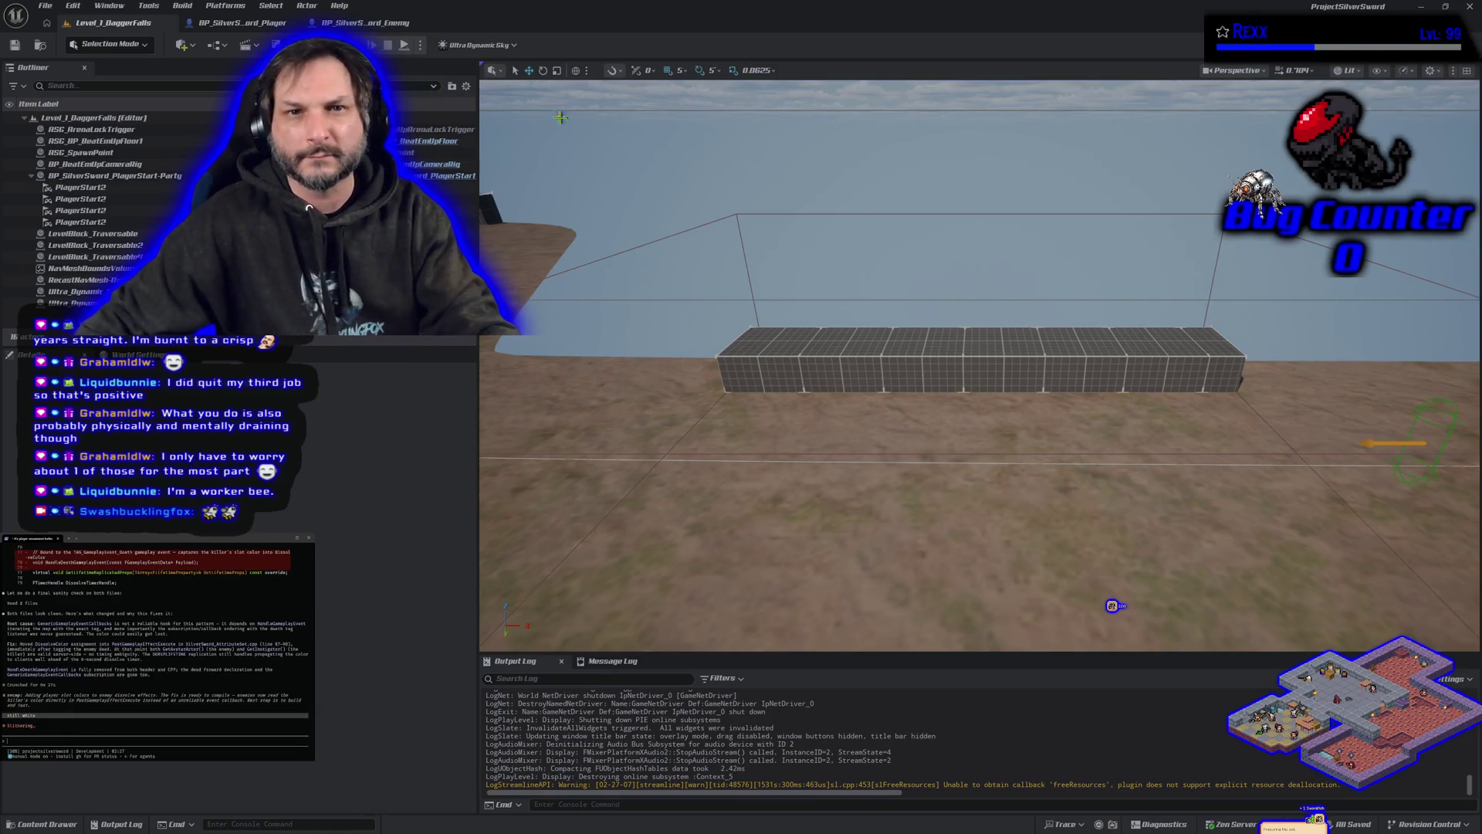
{"action": "left_click", "coordinate": [363, 22]}
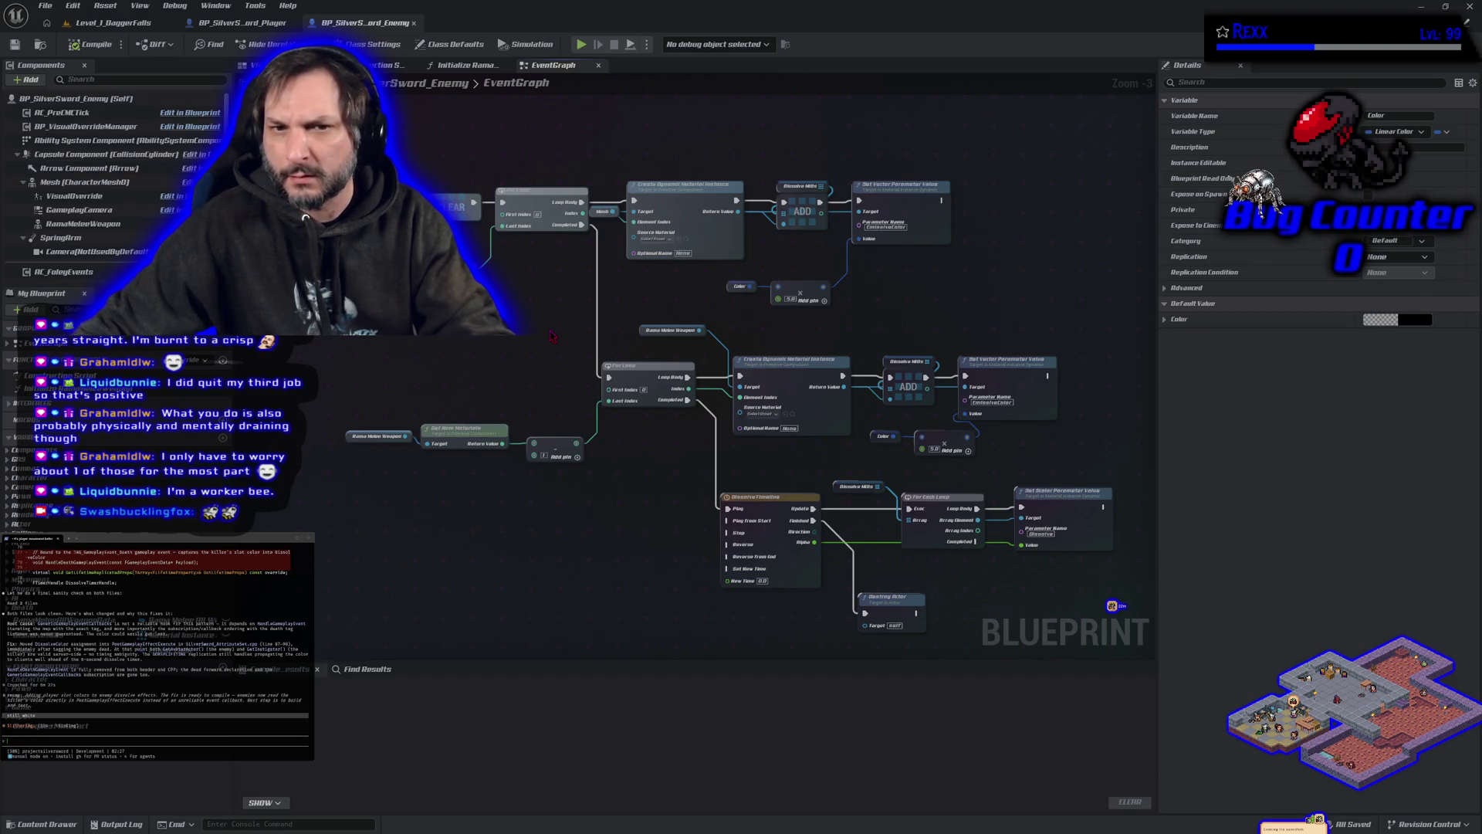
- Select the Color variable and preview its link actions without adding any node
{"action": "left_click", "coordinate": [552, 335]}
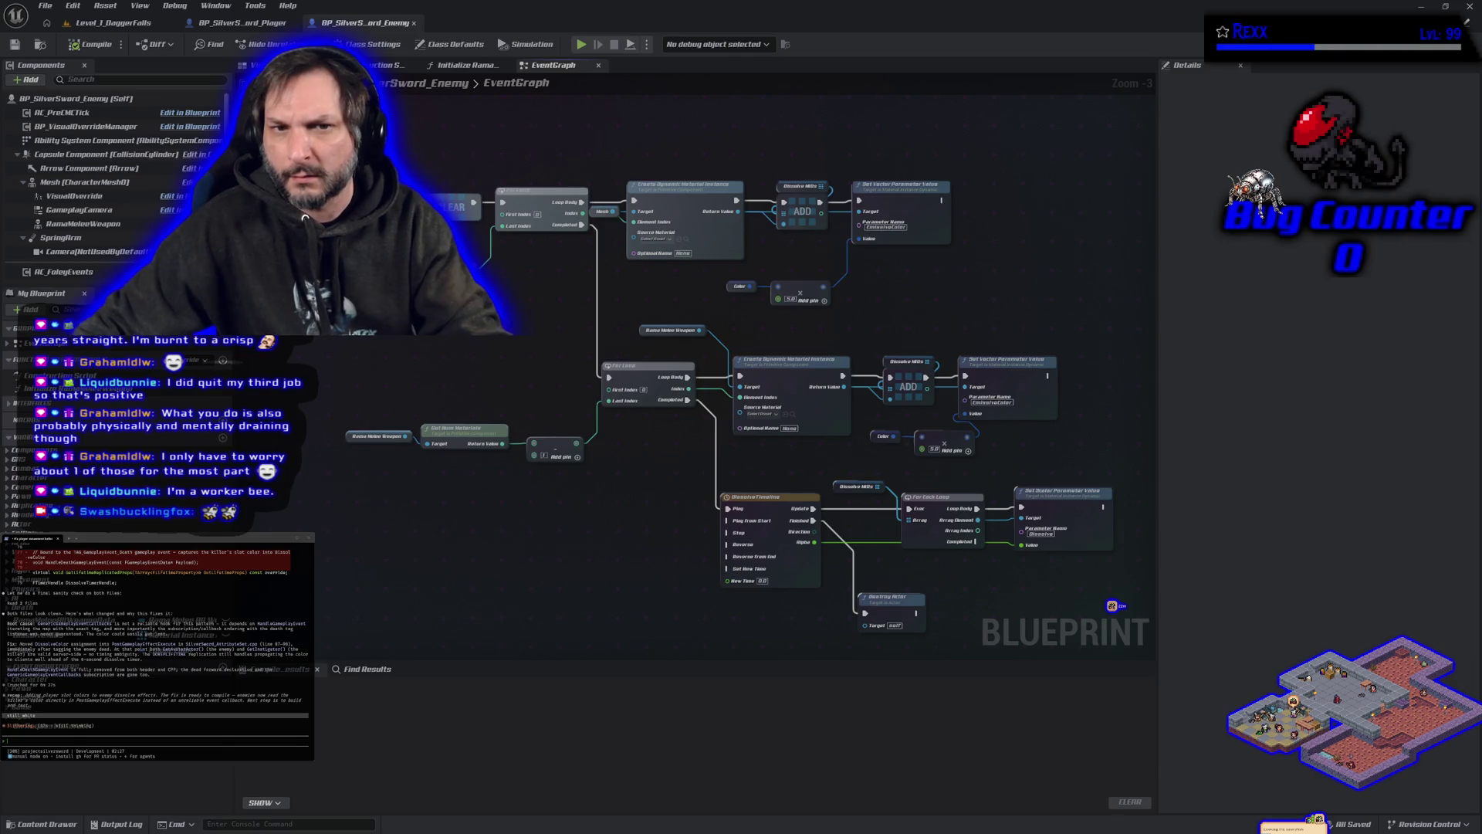
{"action": "left_click", "coordinate": [739, 287]}
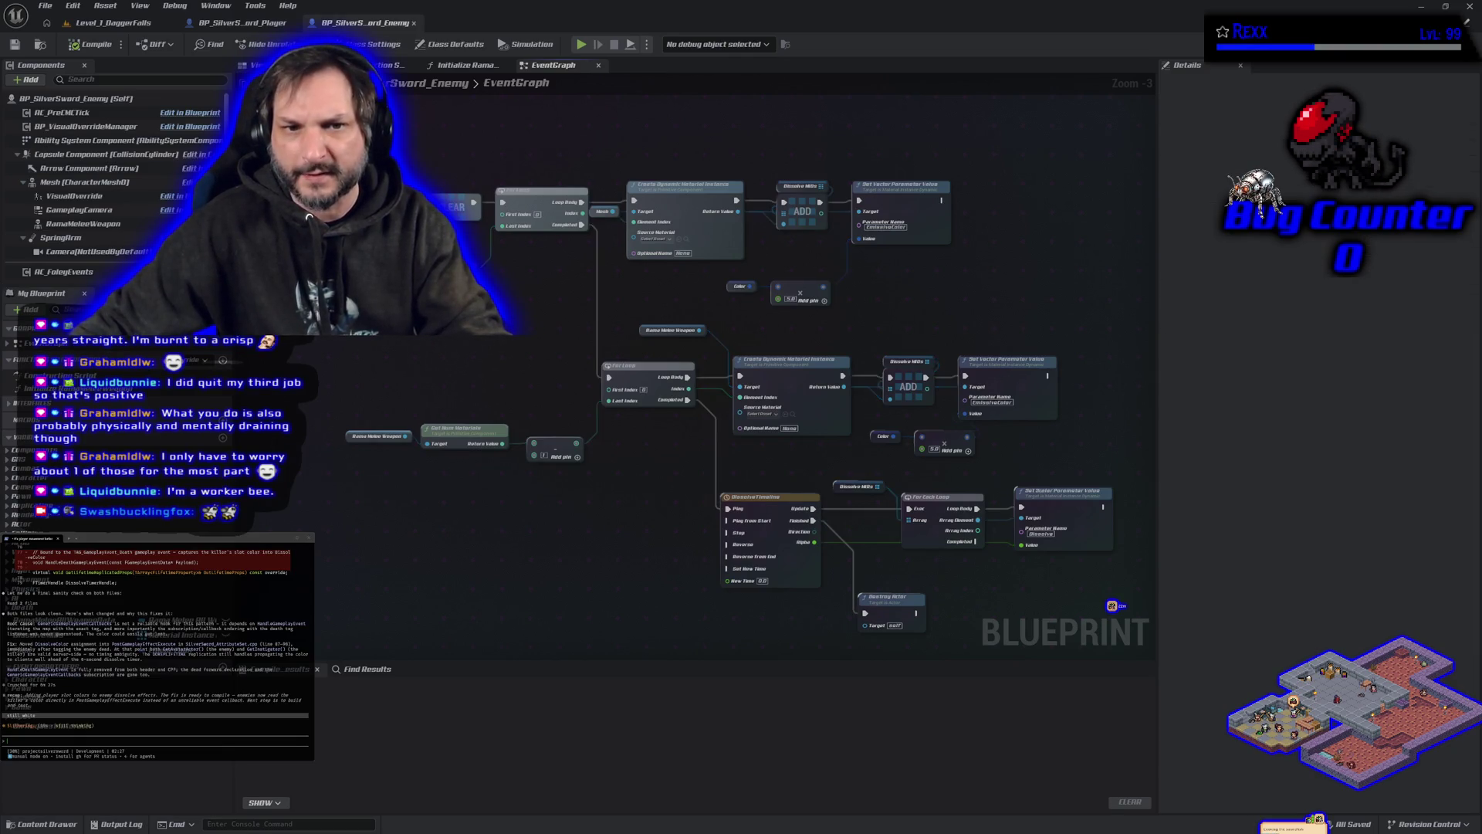
{"action": "left_click_drag", "start_coordinate": [750, 286], "coordinate": [378, 347]}
{"action": "left_click", "coordinate": [315, 349]}
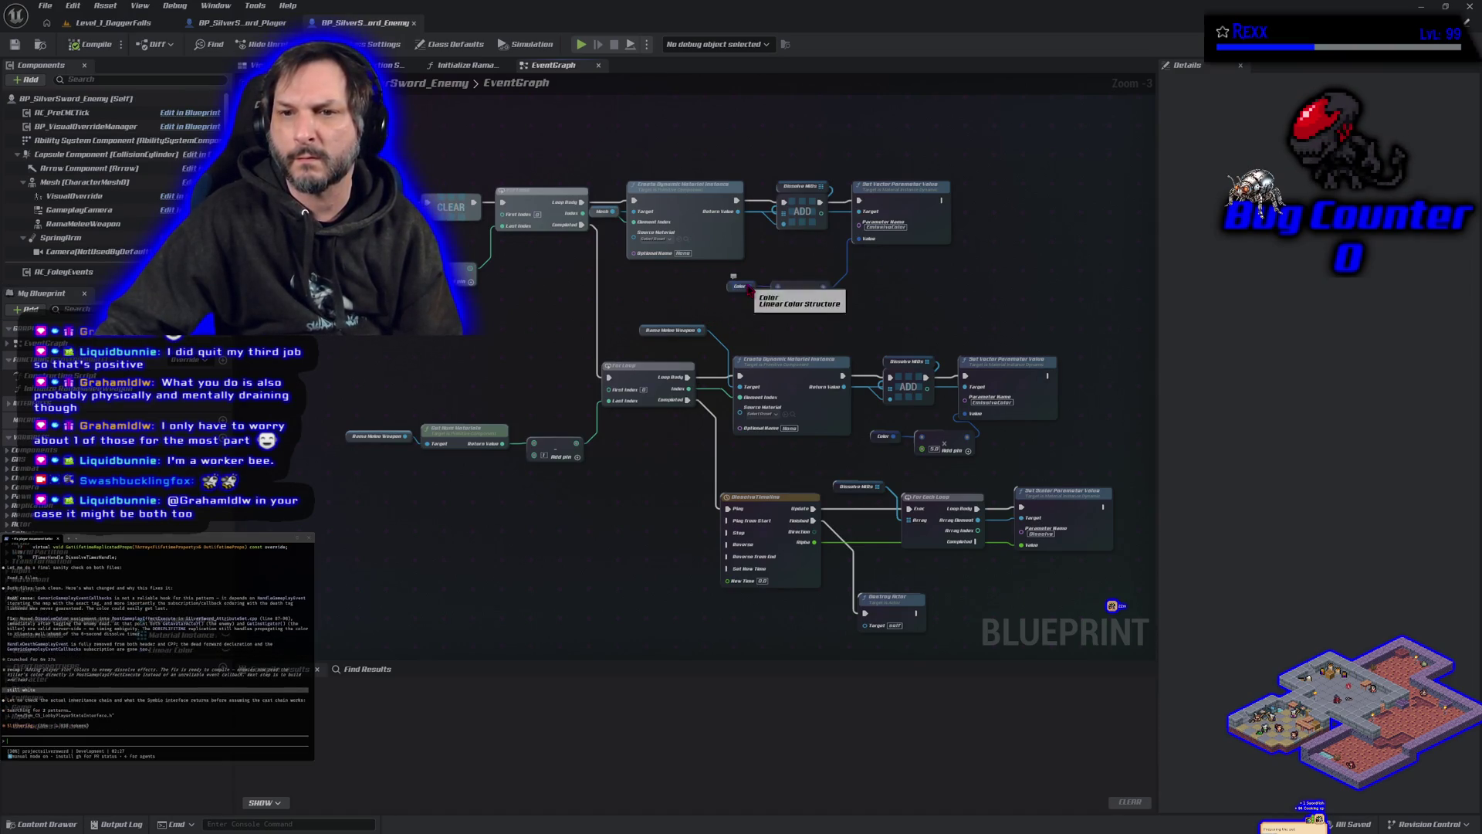
- Connect the Make Array output into the EmissiveColor Set Vector Parameter Value's Value pin and check Color's default
{"action": "left_click_drag", "start_coordinate": [779, 288], "coordinate": [826, 252]}
{"action": "left_click", "coordinate": [674, 311]}
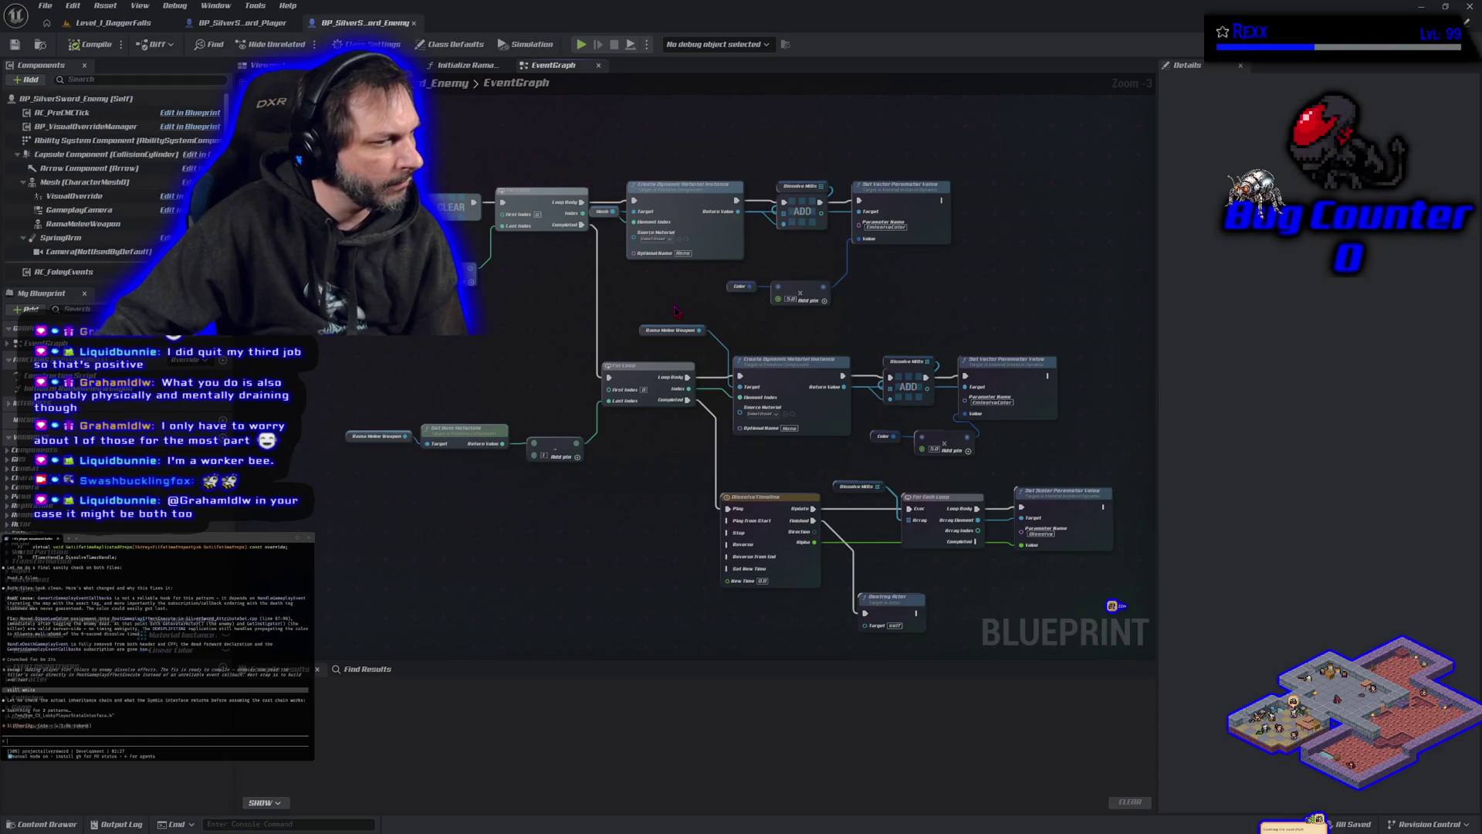
{"action": "scroll", "coordinate": [757, 311], "scroll_direction": "up", "scroll_amount": 3}
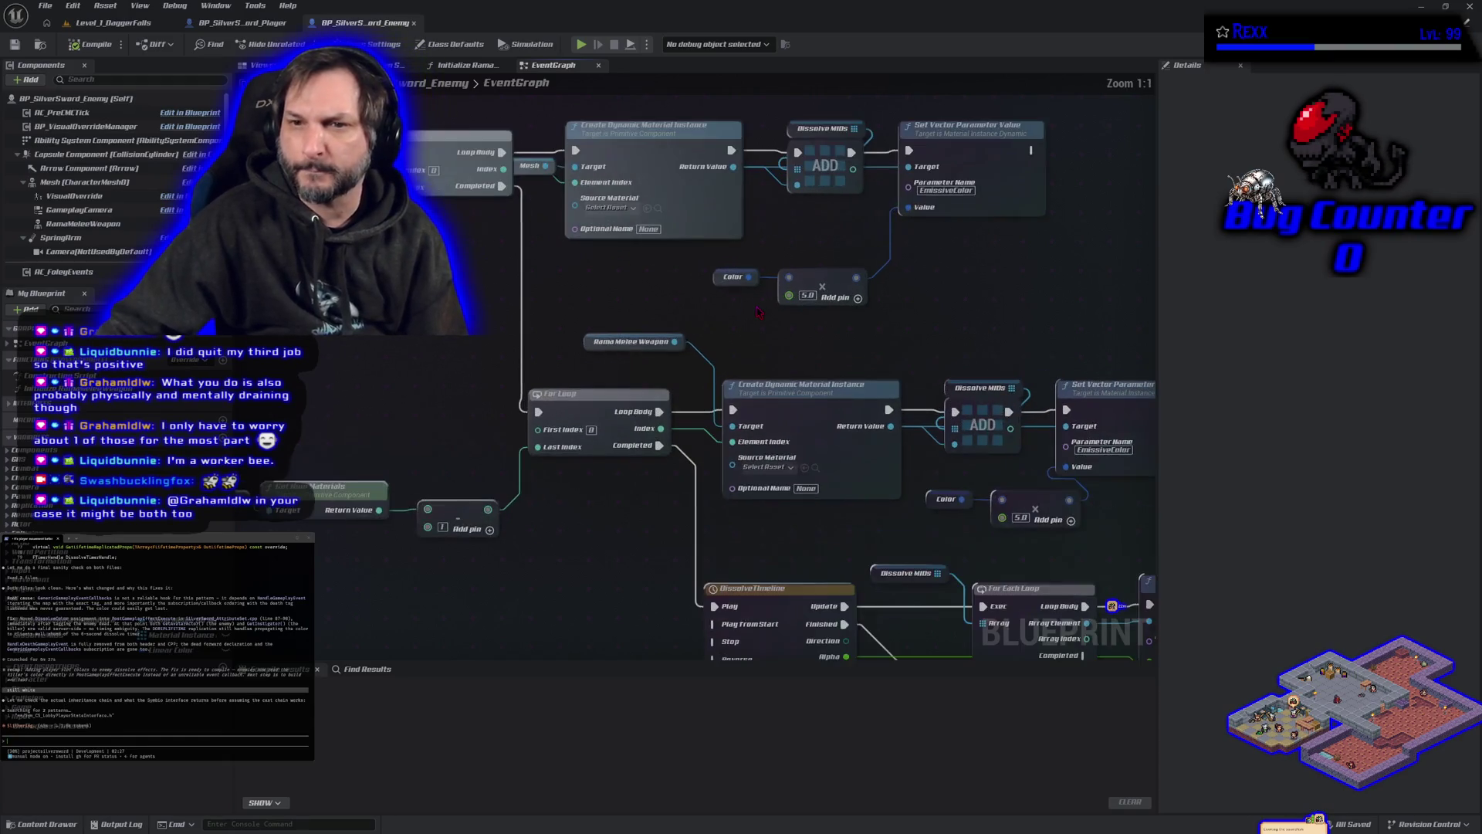
{"action": "left_click", "coordinate": [808, 274]}
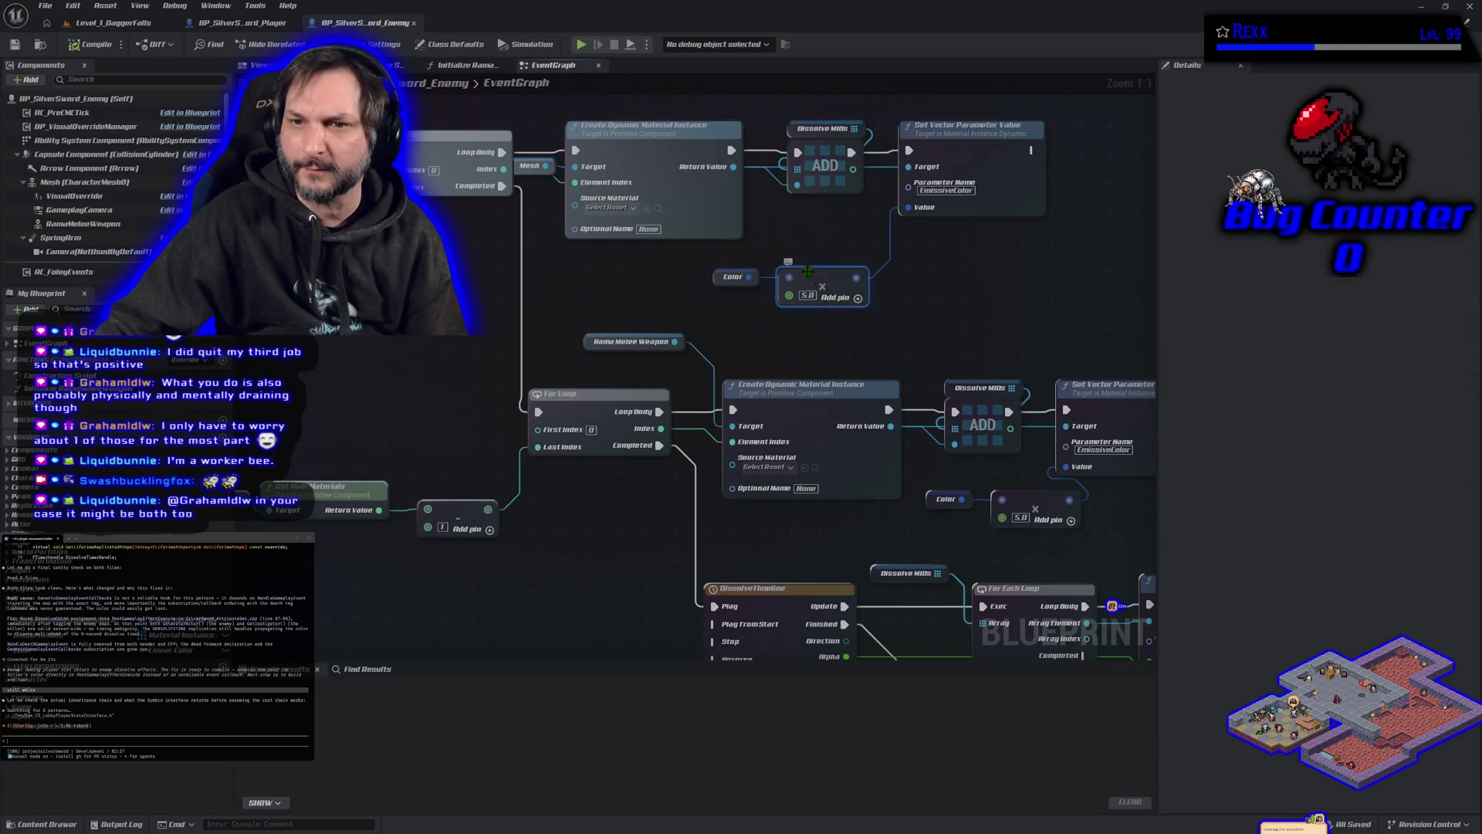
{"action": "left_click", "coordinate": [718, 276]}
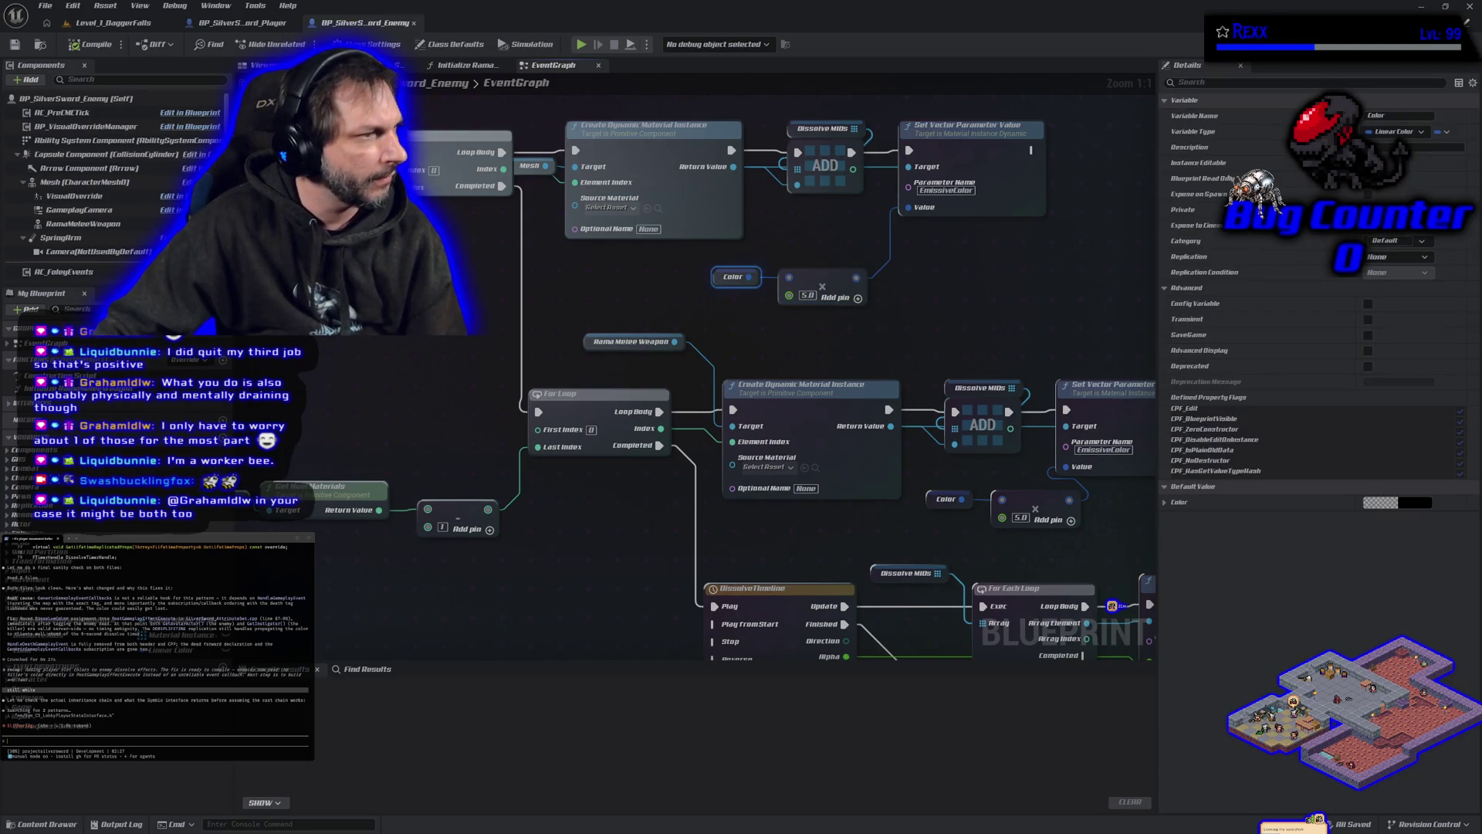
{"action": "key", "text": "alt+Tab"}
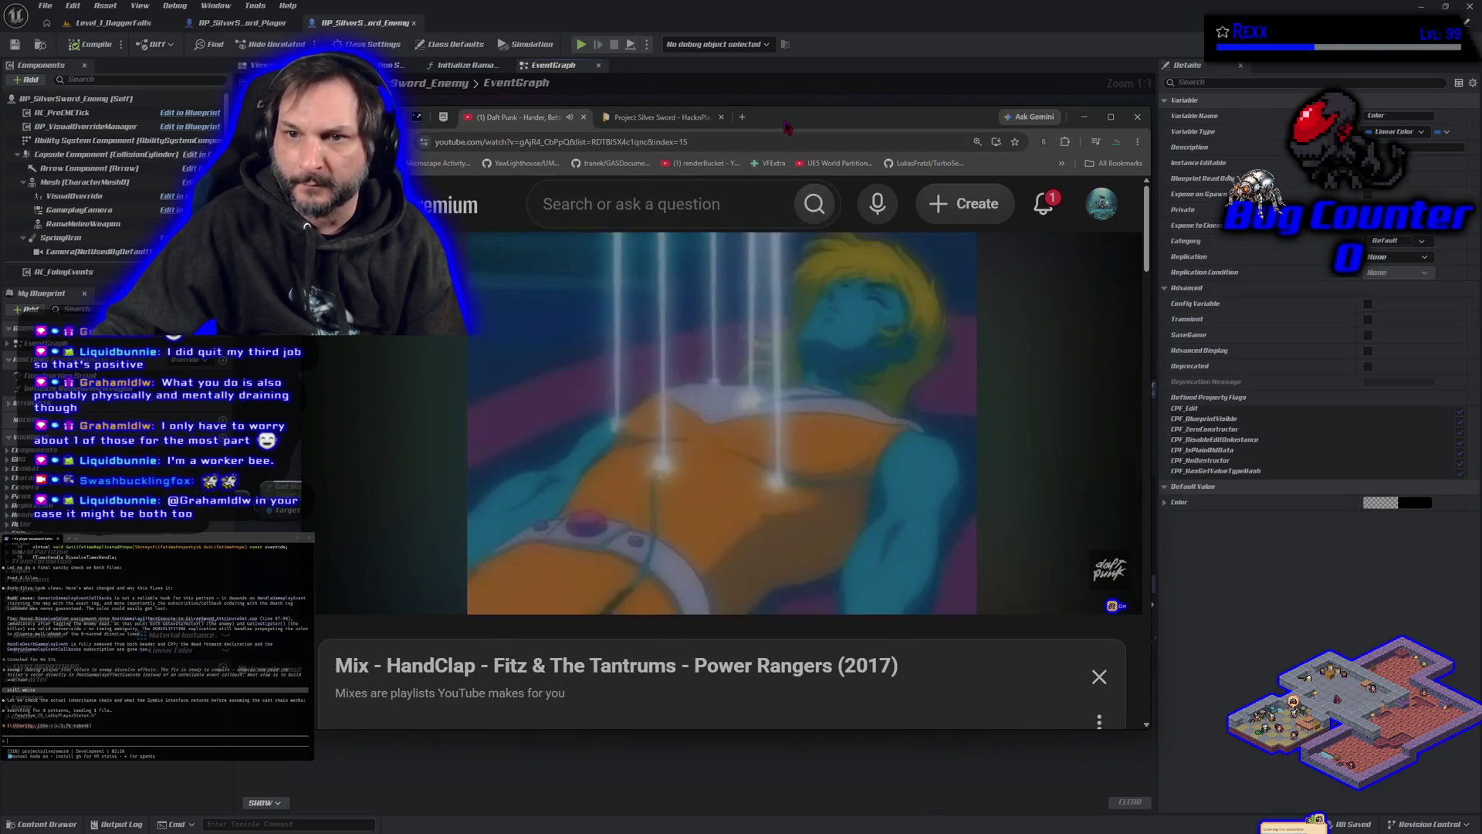
- Switch briefly back to Unreal, then return to YouTube as a new My Mix track starts
{"action": "key", "text": "alt+Tab"}
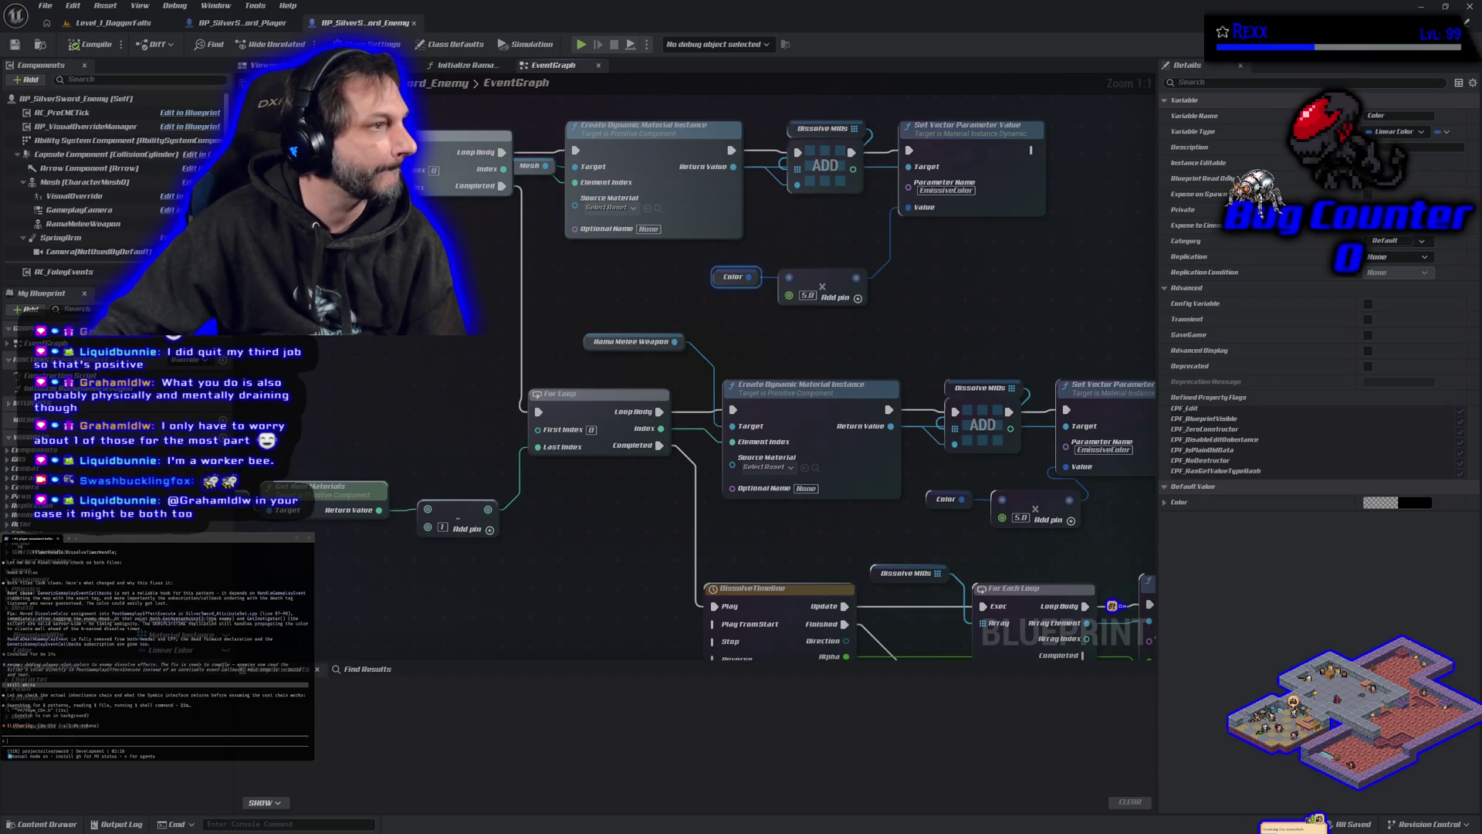
{"action": "key", "text": "alt+Tab"}
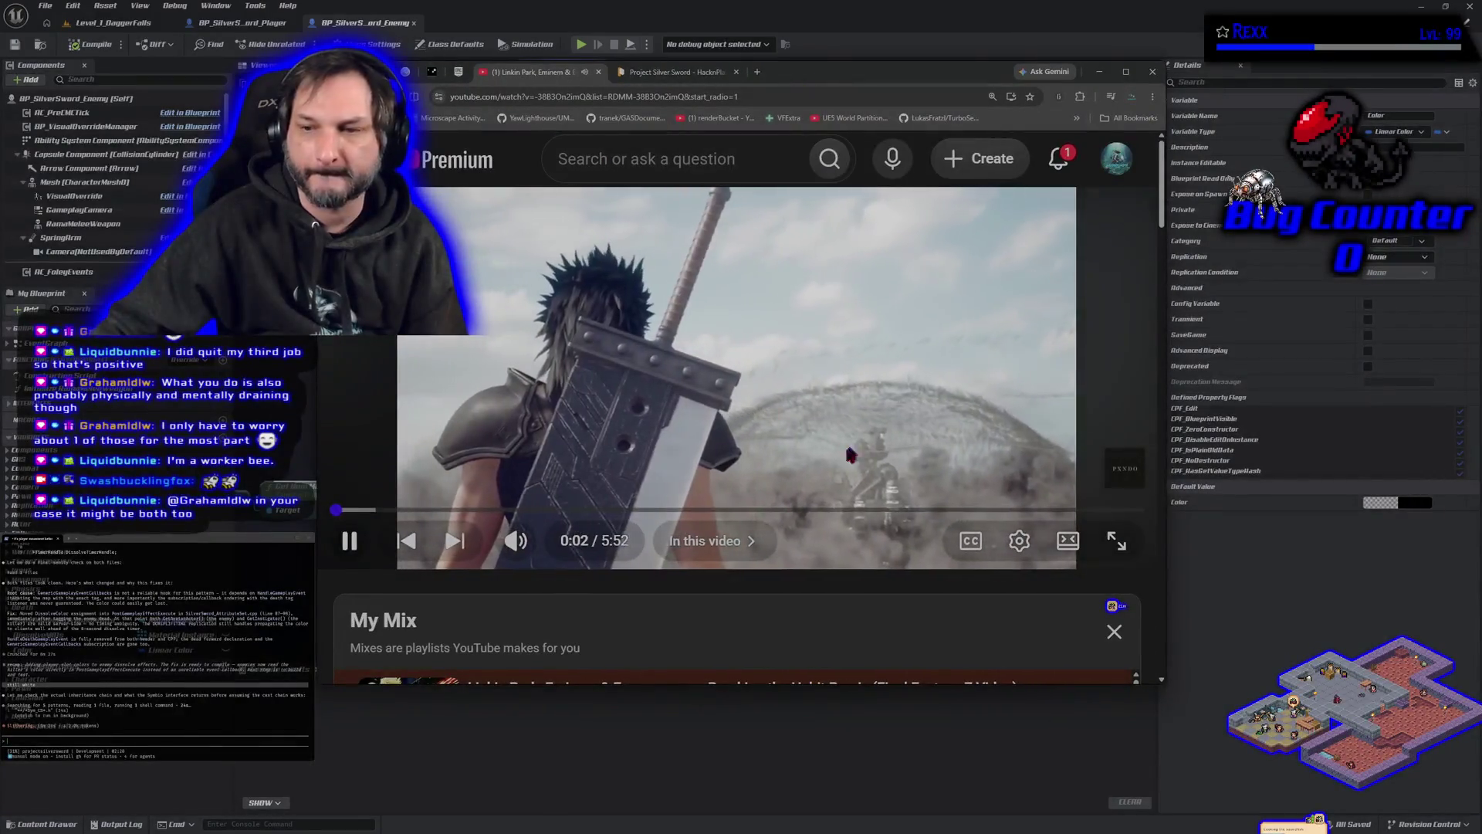